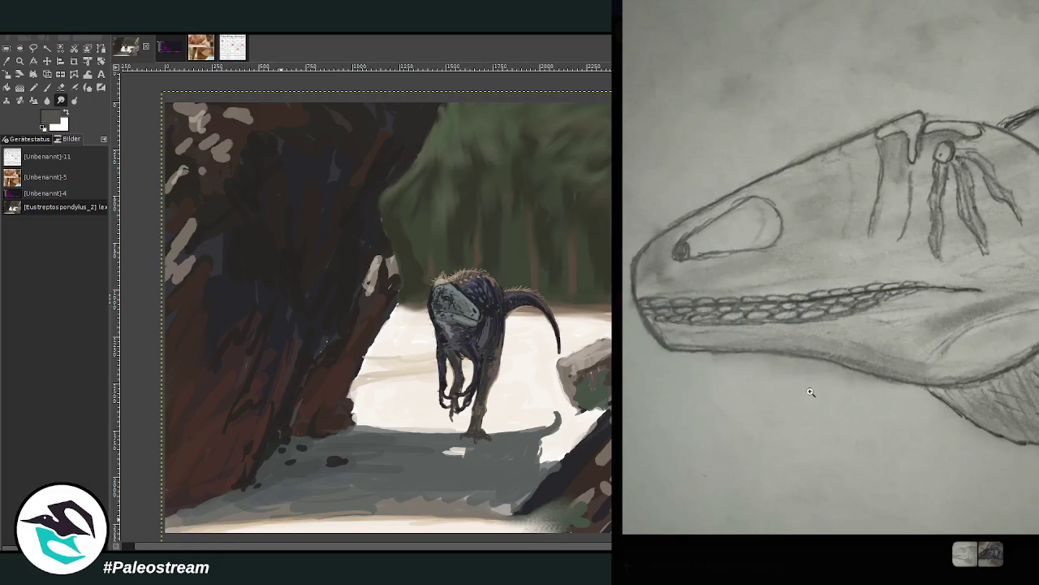
Step: Preview the pencil dinosaur-head sketch, then scroll down toward the lakeshore dinosaur painting
key(Escape)
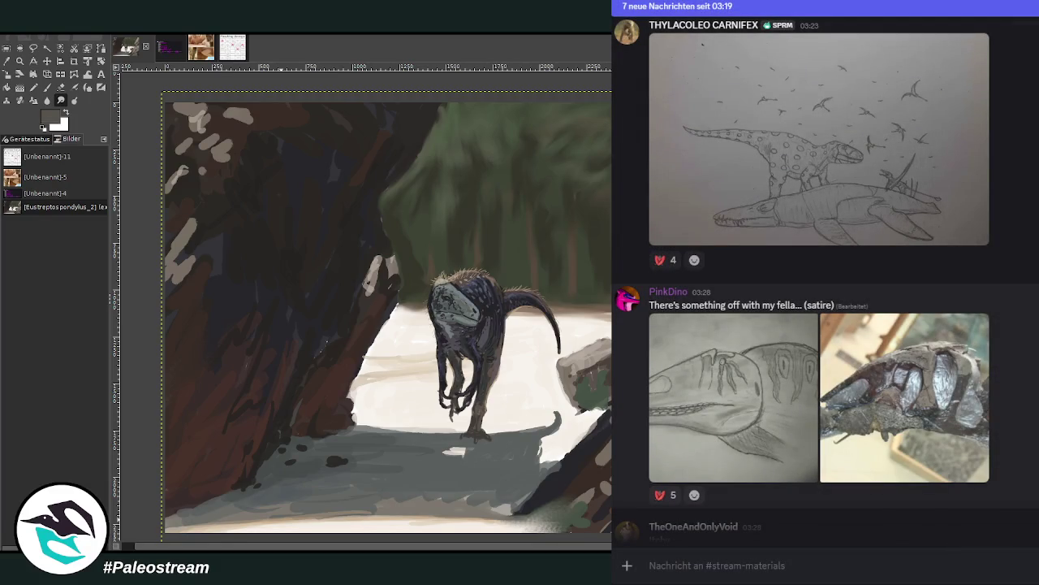
click(767, 396)
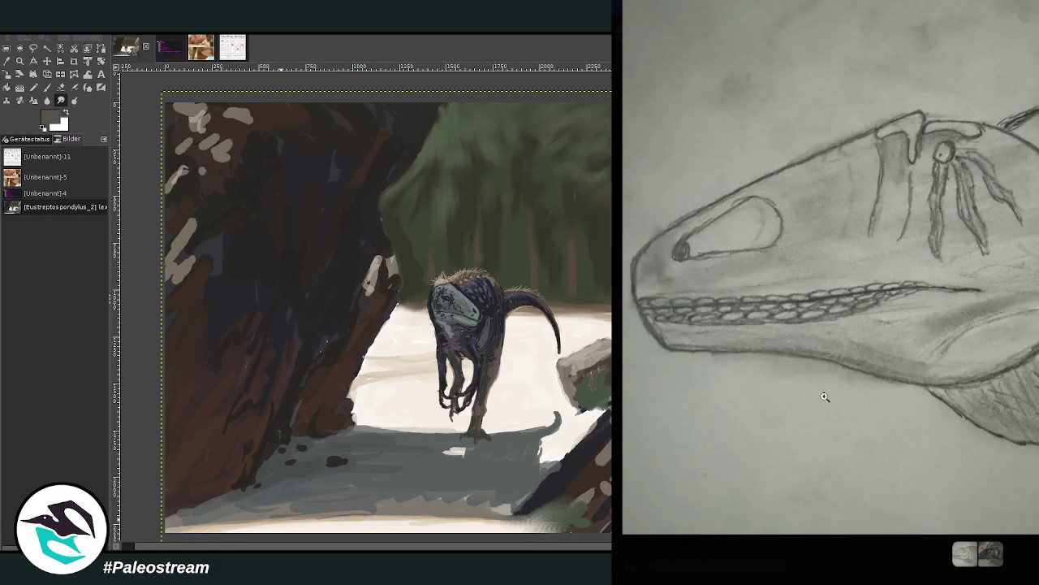
key(Escape)
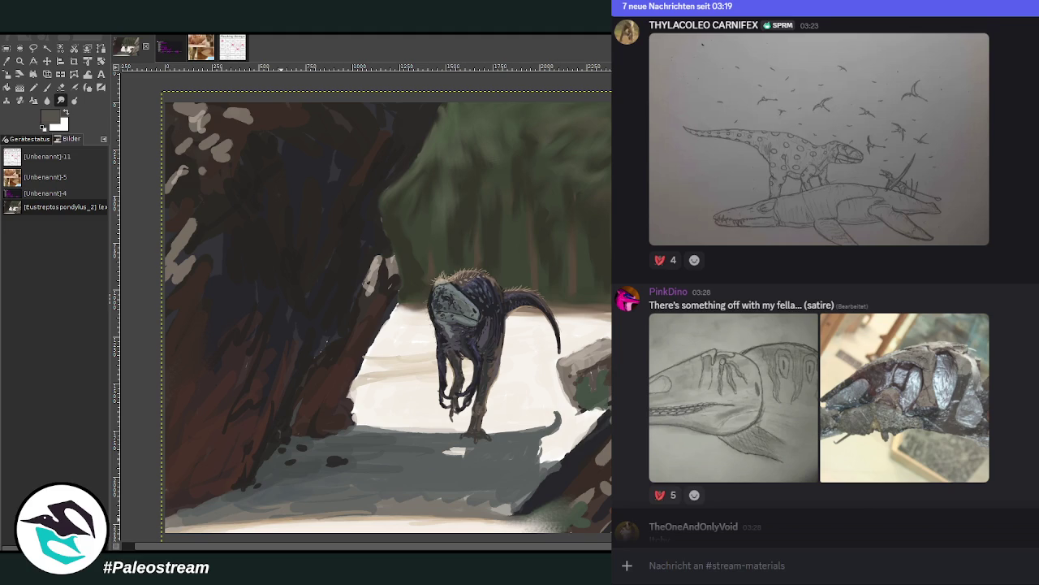
scroll(825, 279, down, 5)
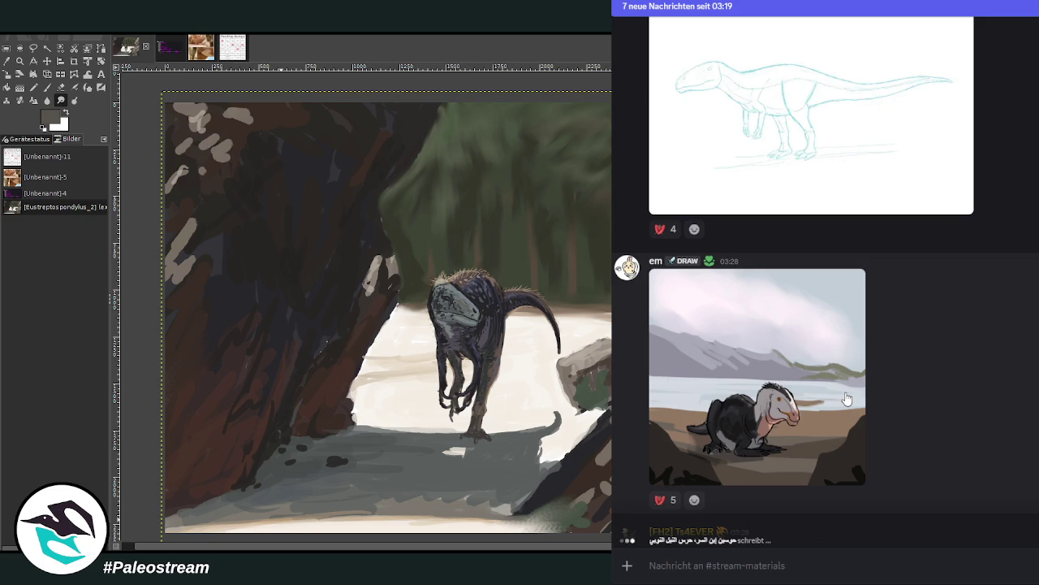
Step: View the lakeshore dinosaur painting full-size, then scroll further down the channel
click(828, 432)
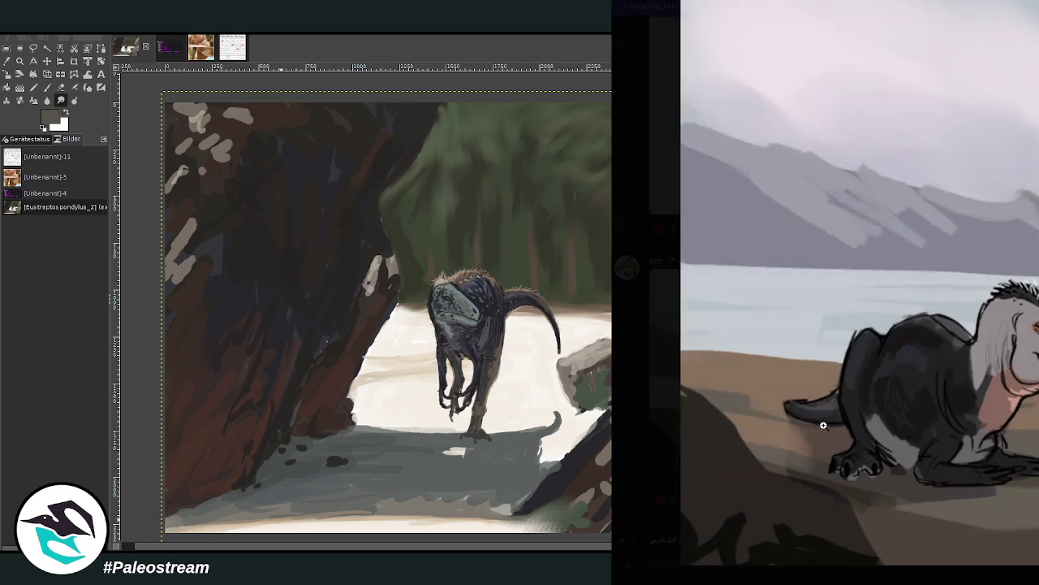
key(Escape)
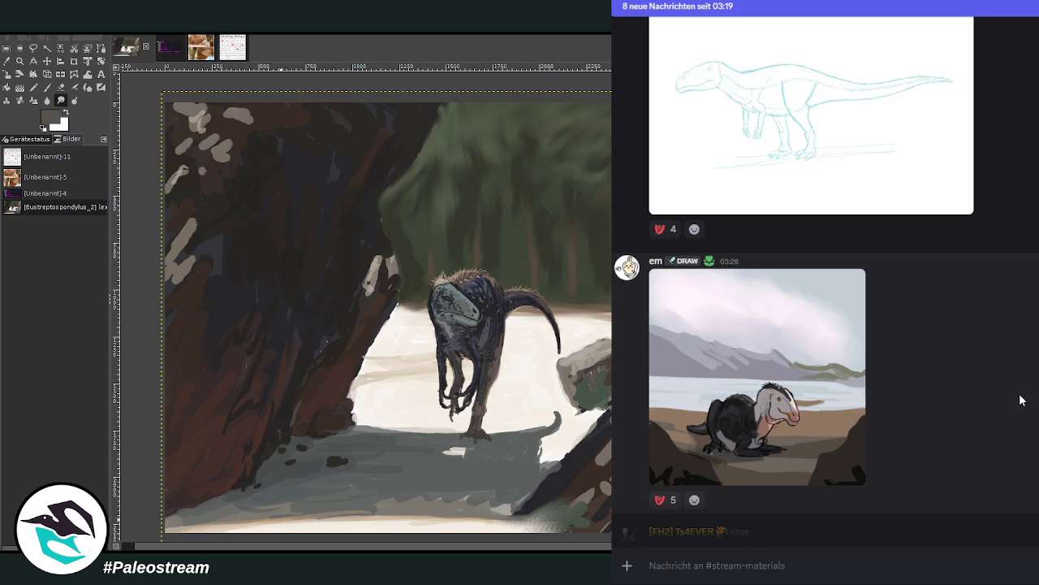
scroll(1021, 399, down, 3)
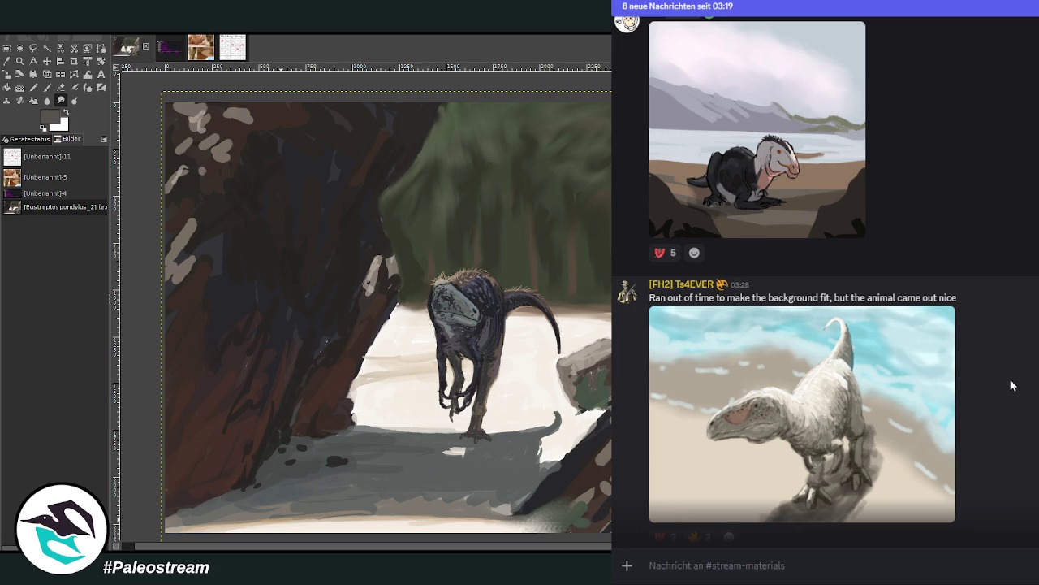
scroll(979, 393, down, 4)
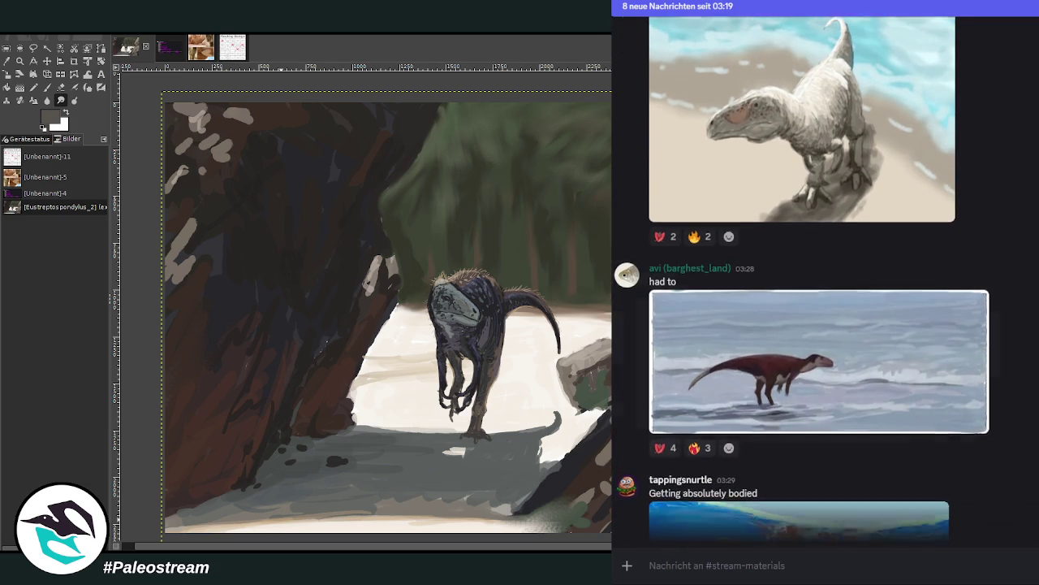
Step: Find the underwater marine reptile painting and enlarge it
scroll(825, 277, up, 1)
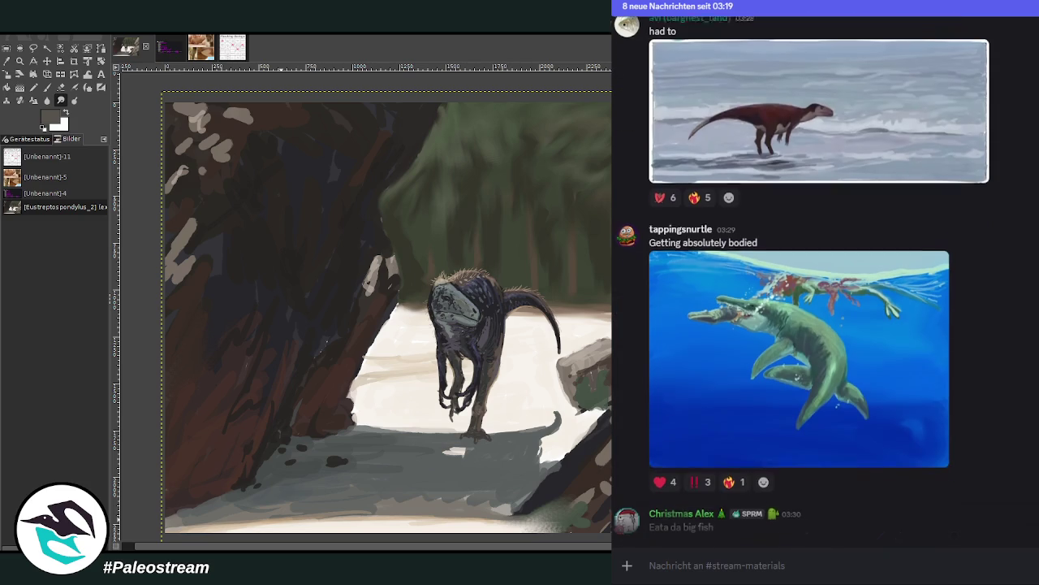
scroll(824, 276, up, 3)
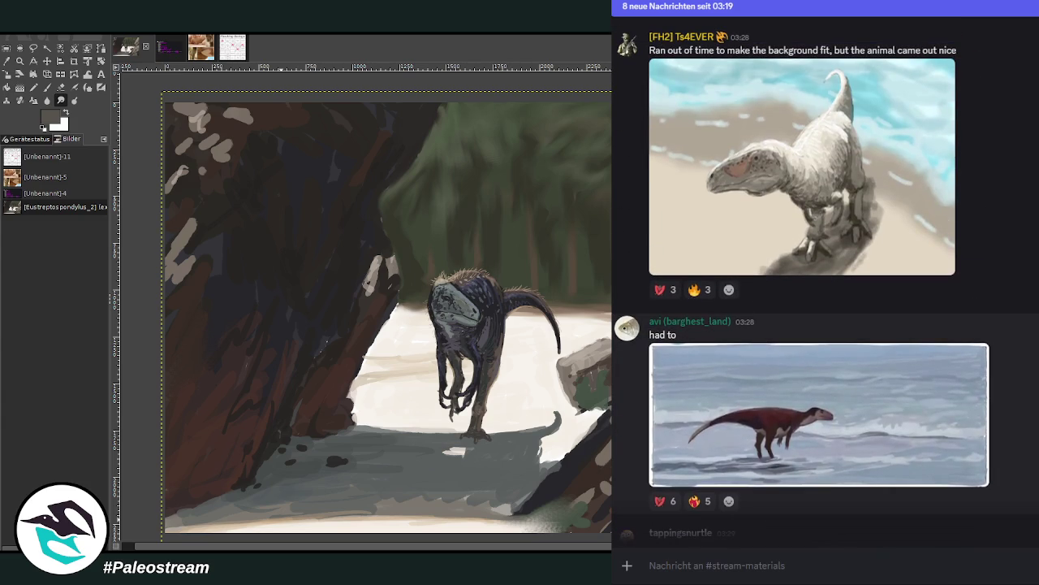
scroll(825, 276, down, 1)
scroll(825, 276, down, 3)
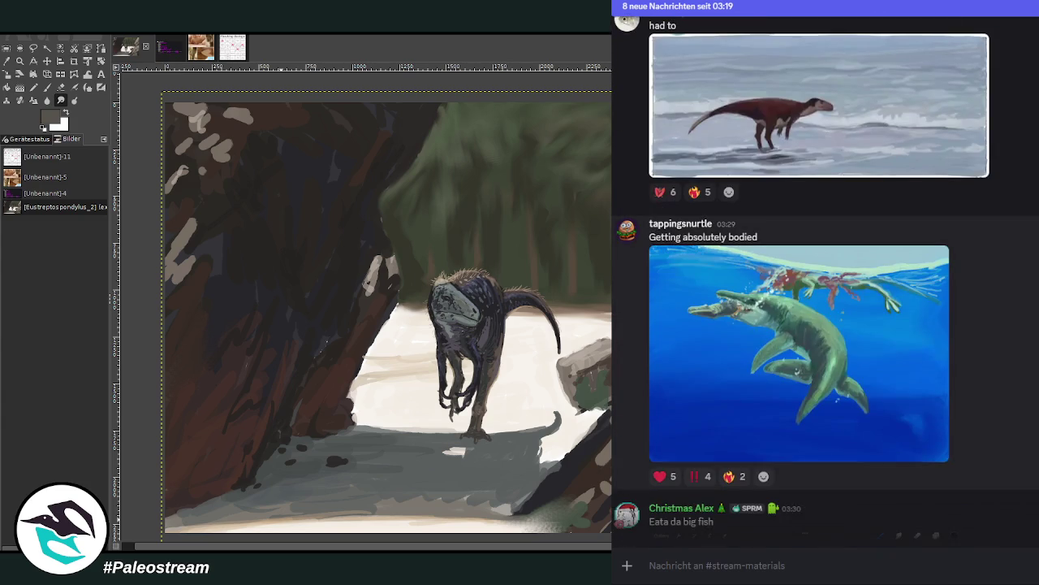
scroll(825, 276, up, 1)
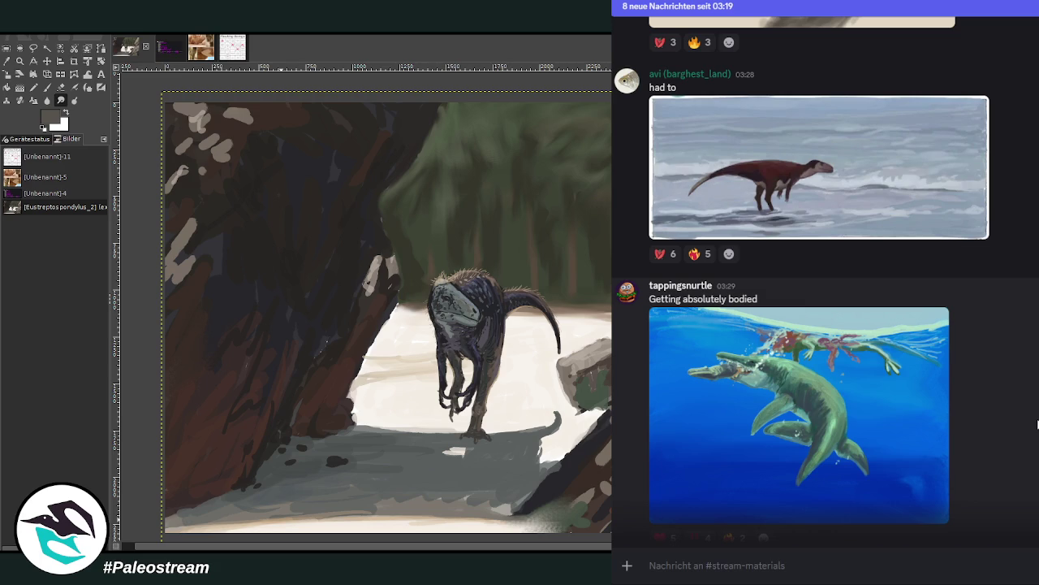
click(906, 419)
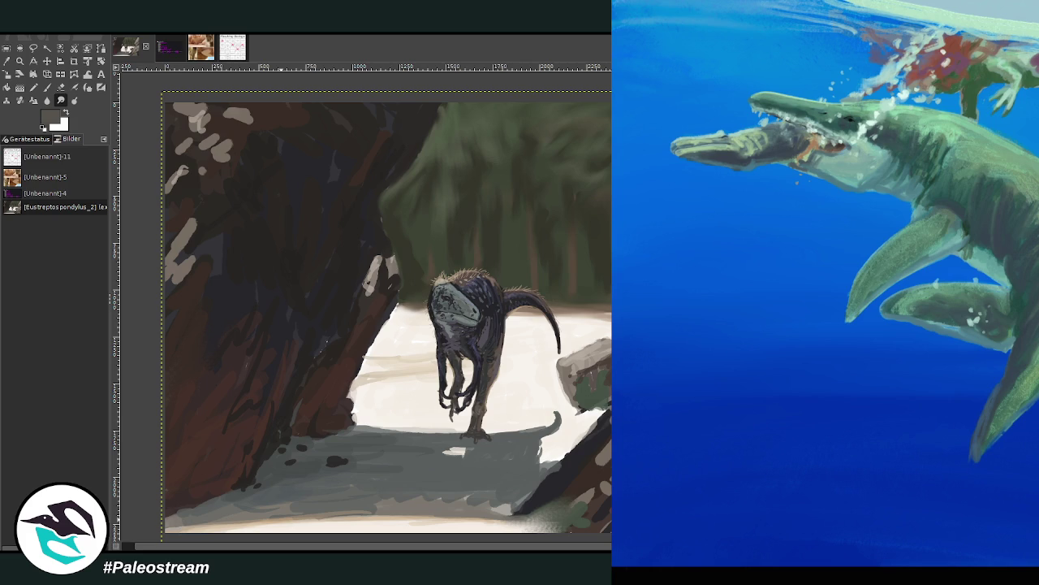
Step: Preview the 'Eata da big fish' sketch, then scroll down to the rocky-shore dinosaur post
key(Escape)
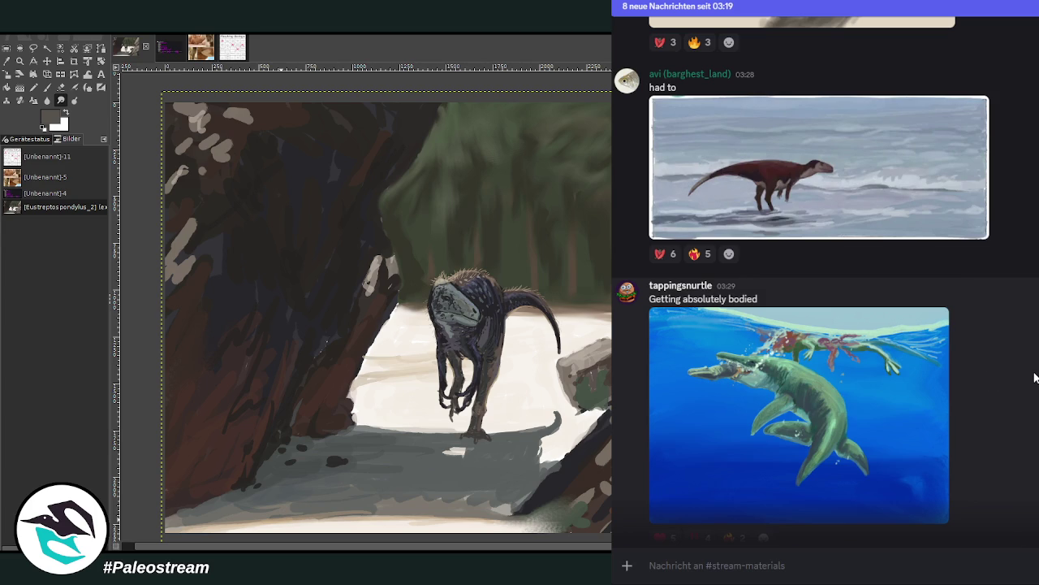
scroll(1035, 377, down, 4)
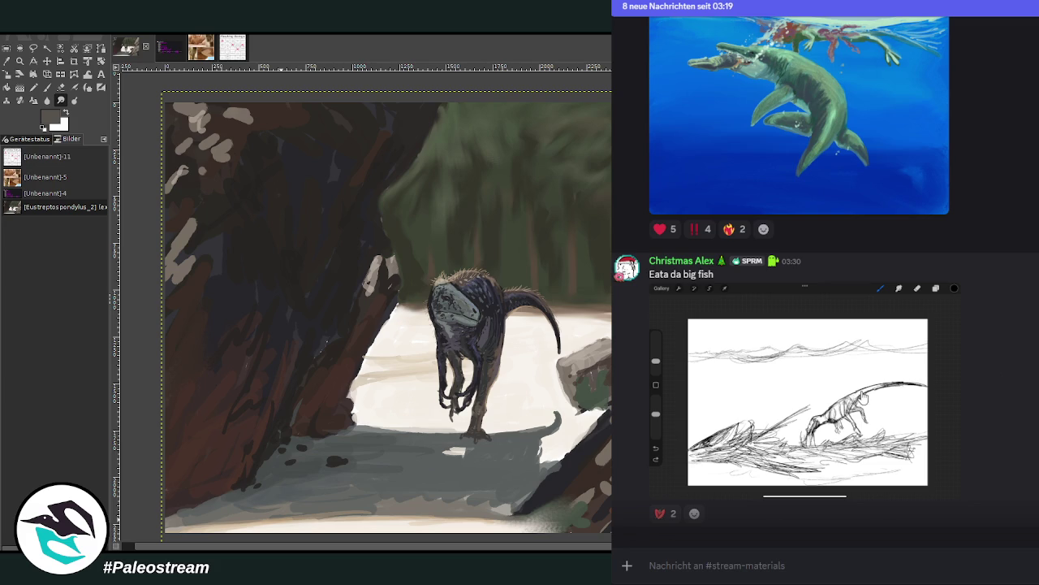
click(863, 396)
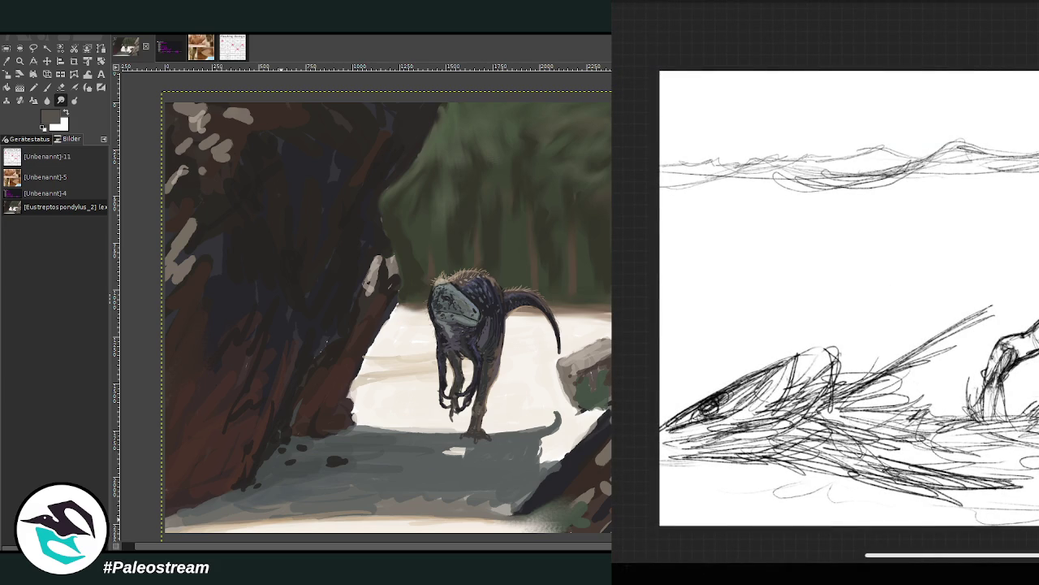
key(Escape)
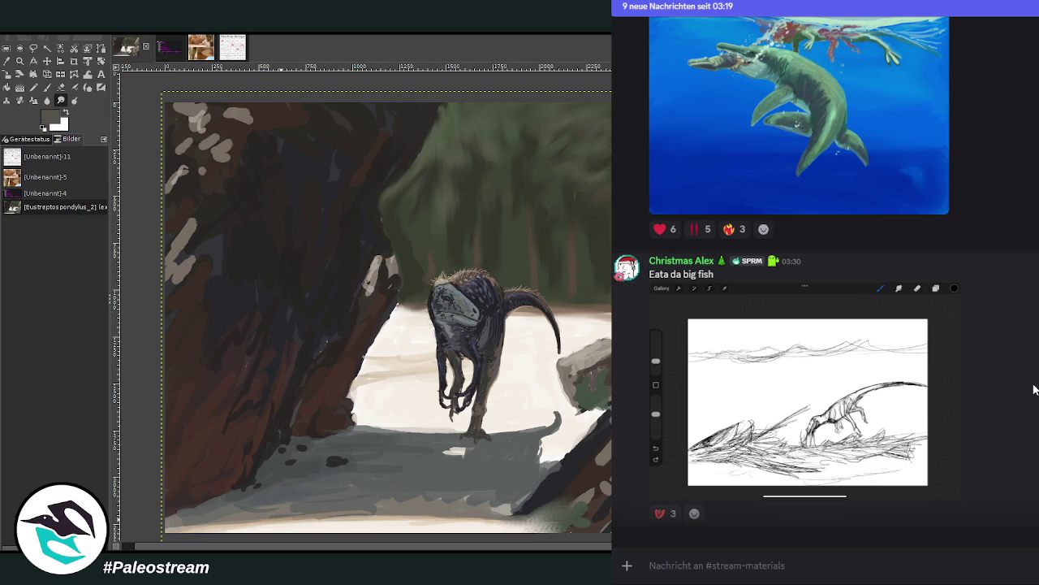
scroll(1036, 389, down, 4)
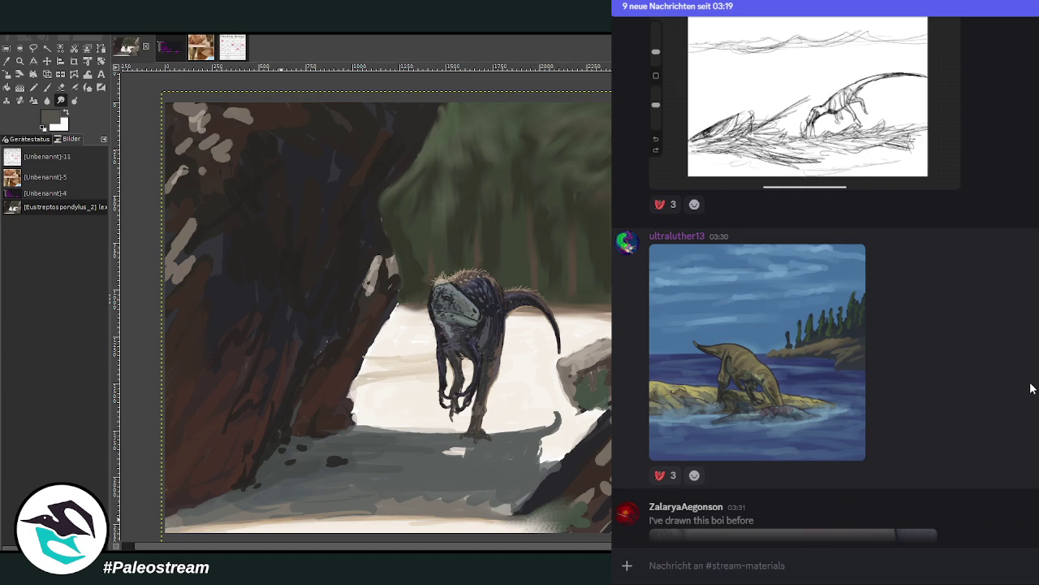
Step: View the rocky-shore dinosaur painting enlarged, then close it
click(781, 370)
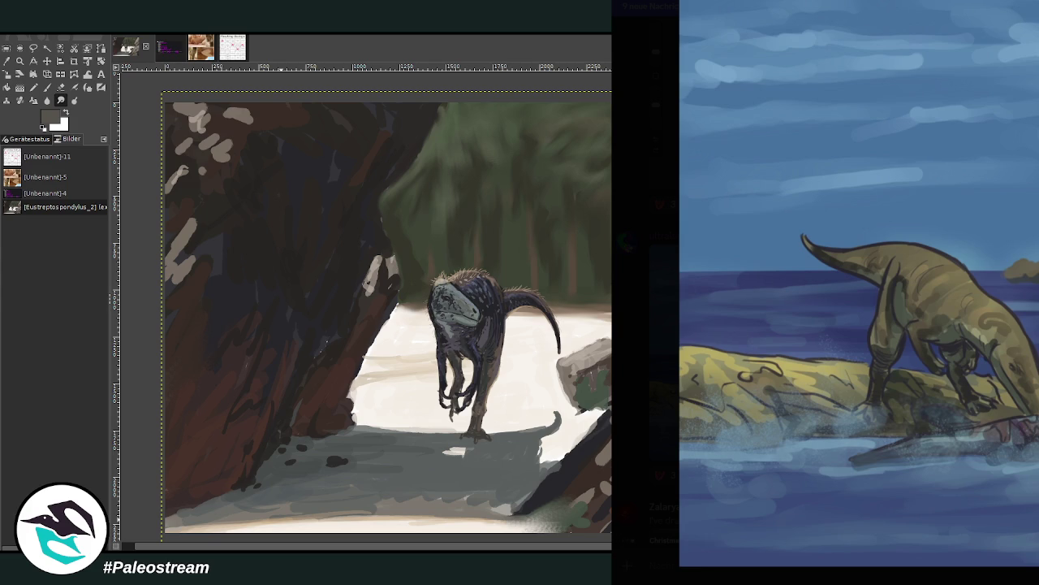
key(Escape)
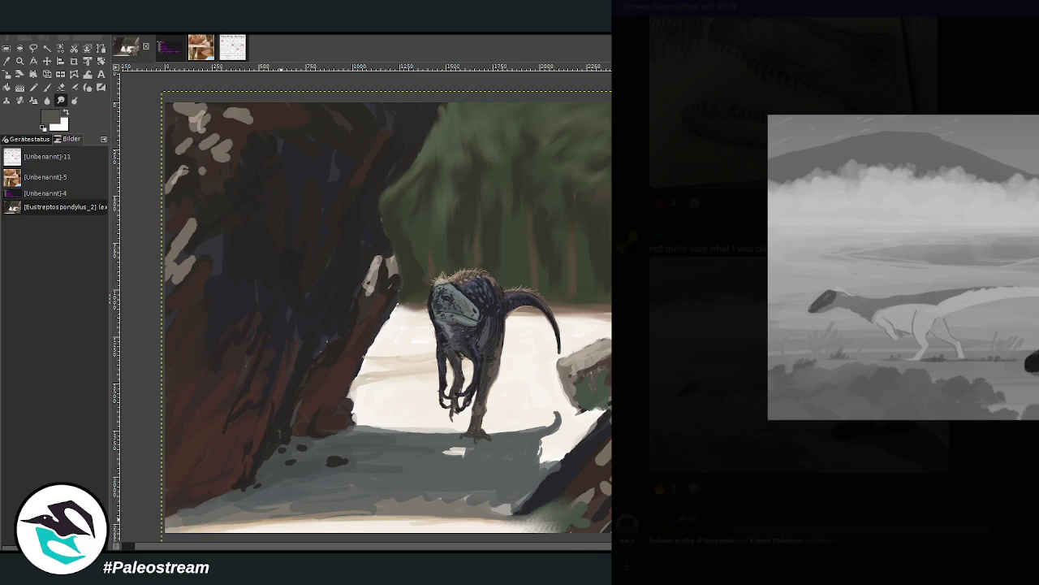
Step: Close the greyscale painting and enlarge the 'Hello again' open-jawed dinosaur pencil sketch
key(Escape)
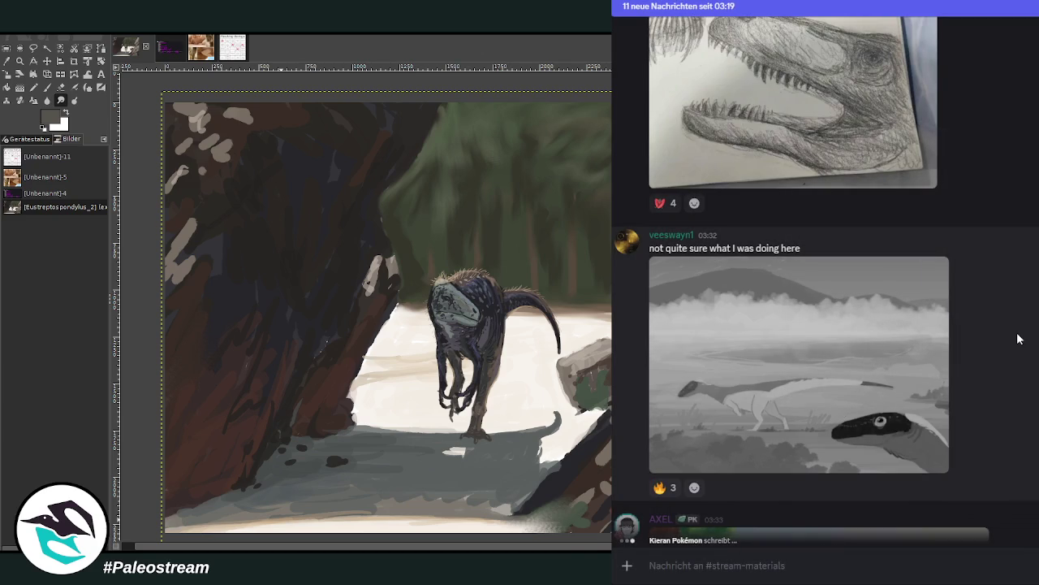
scroll(1011, 333, down, 3)
scroll(1011, 333, up, 3)
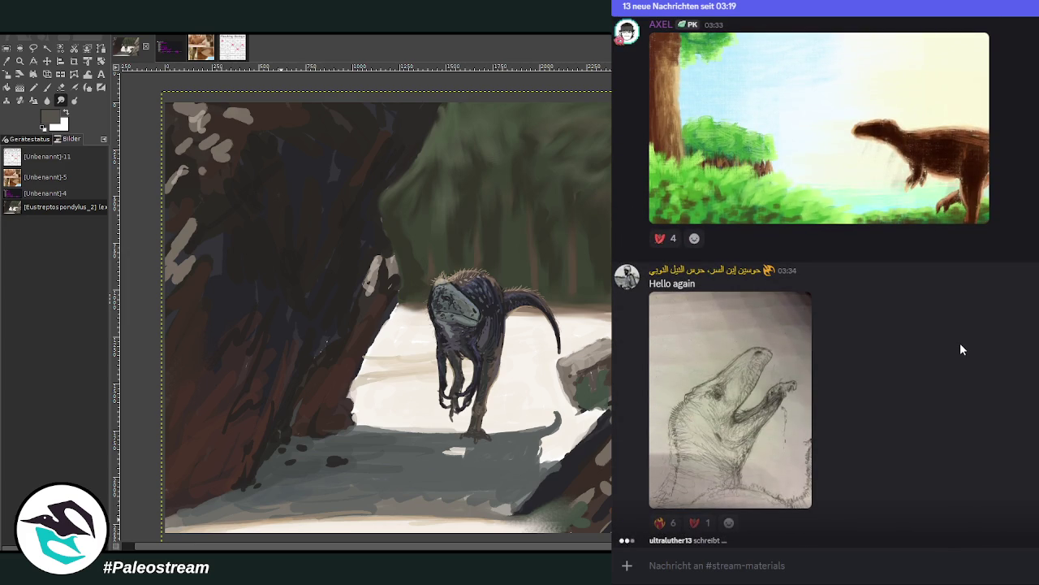
click(770, 380)
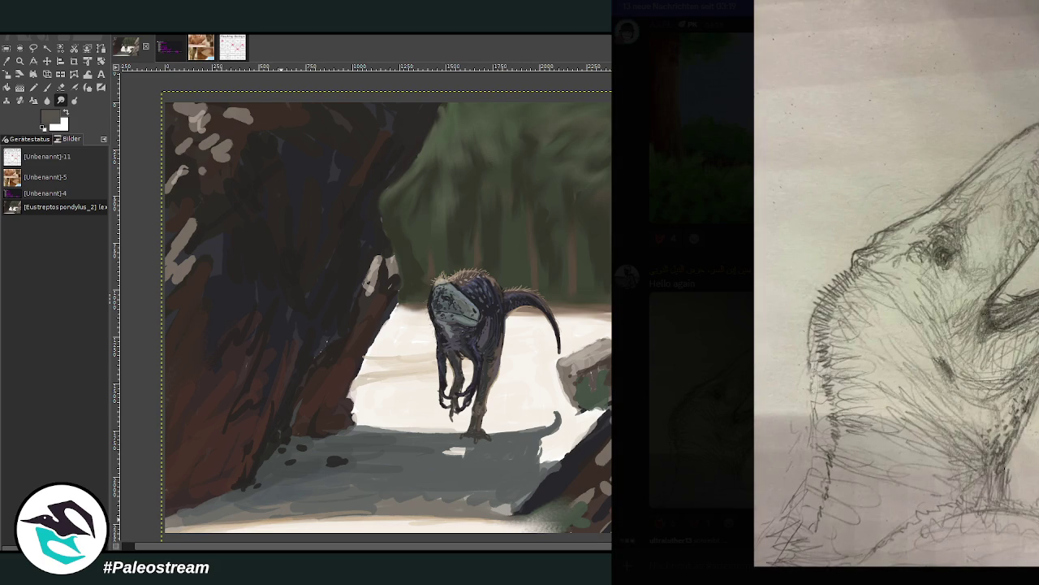
Step: Close the 'Hello again' sketch viewer to return to the #stream-materials chat
key(Escape)
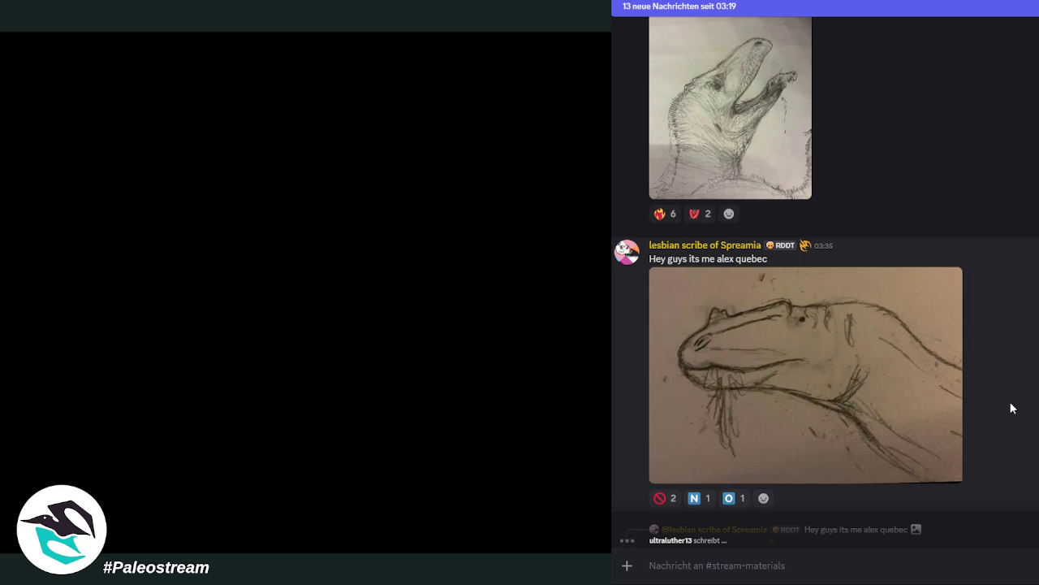
scroll(1012, 407, down, 3)
scroll(1031, 411, down, 3)
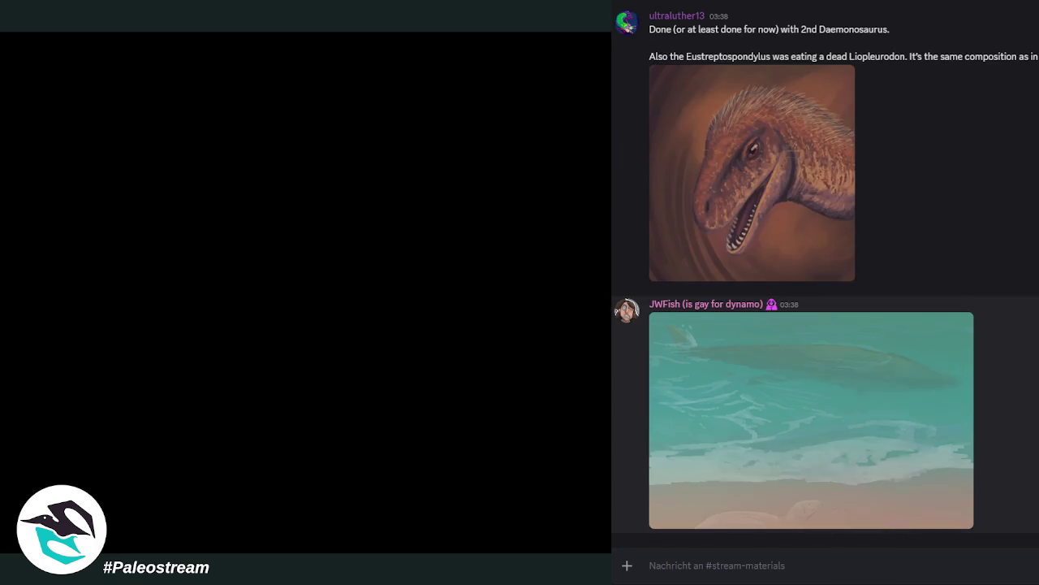
scroll(824, 268, up, 3)
scroll(825, 267, up, 3)
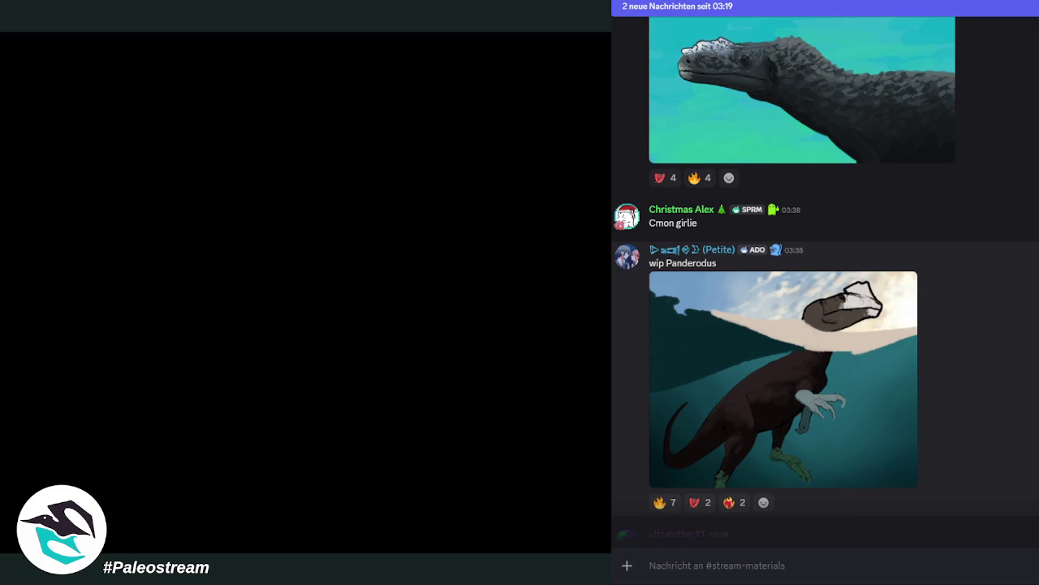
scroll(826, 276, down, 5)
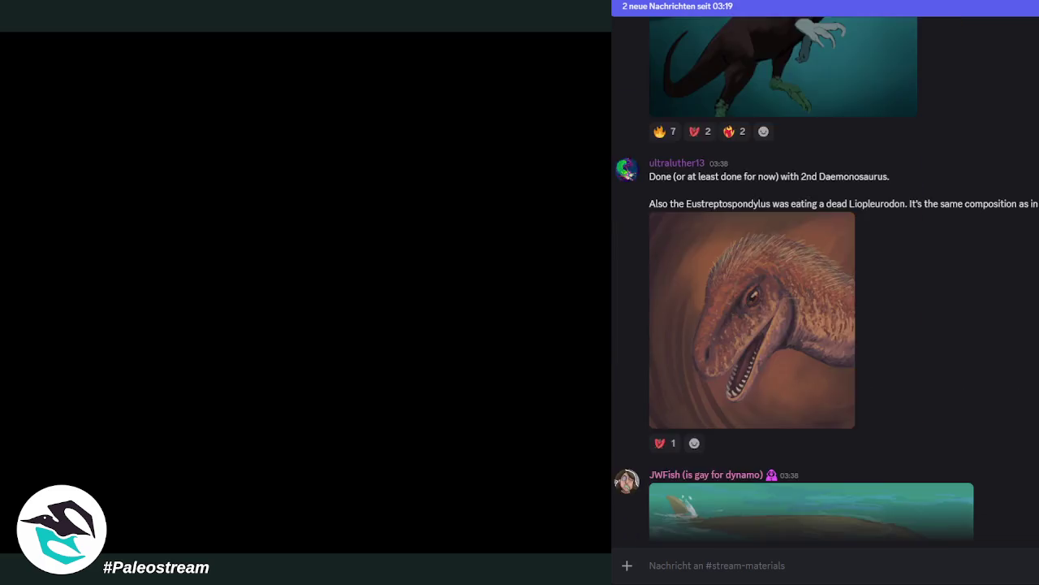
scroll(826, 276, down, 5)
scroll(826, 276, down, 3)
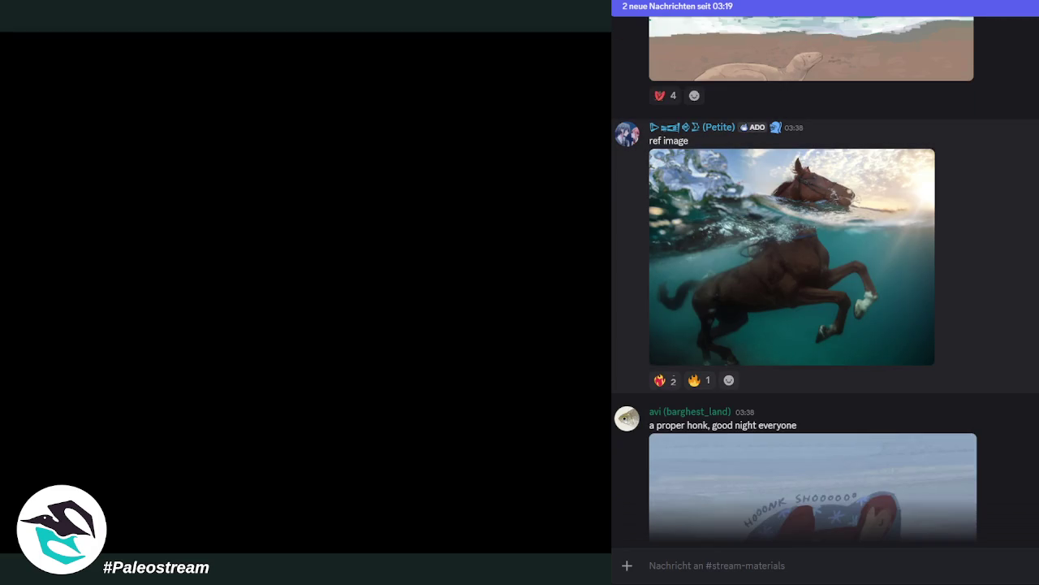
click(878, 249)
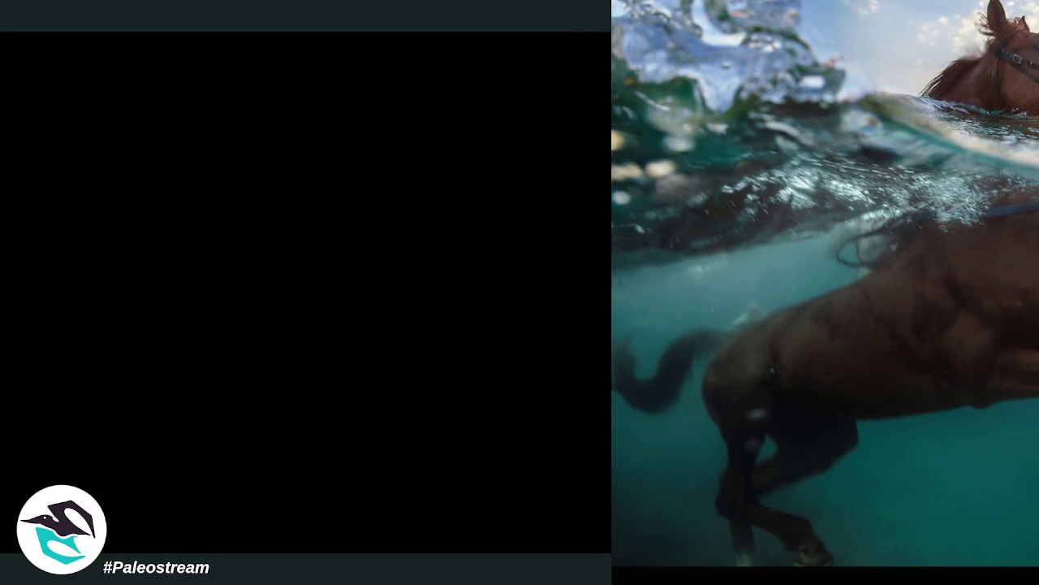
key(Escape)
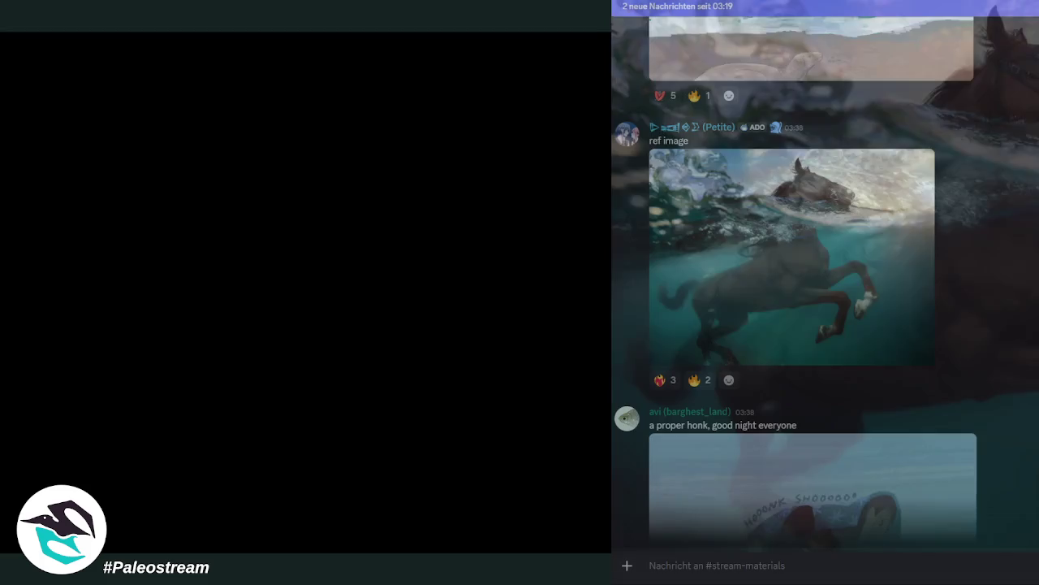
scroll(826, 276, up, 1)
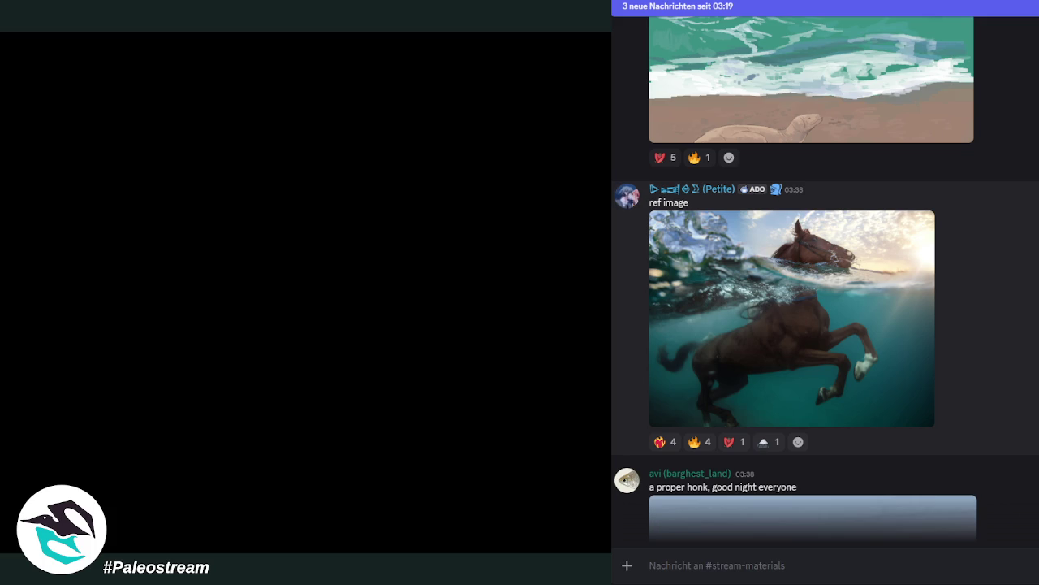
scroll(824, 268, up, 1)
scroll(825, 276, up, 5)
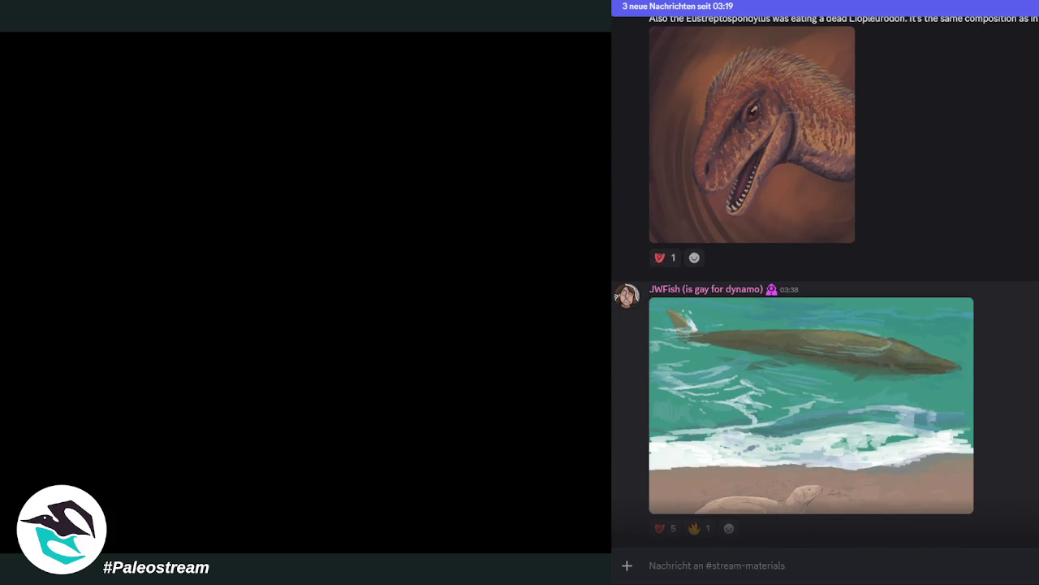
scroll(825, 276, up, 5)
scroll(825, 276, down, 1)
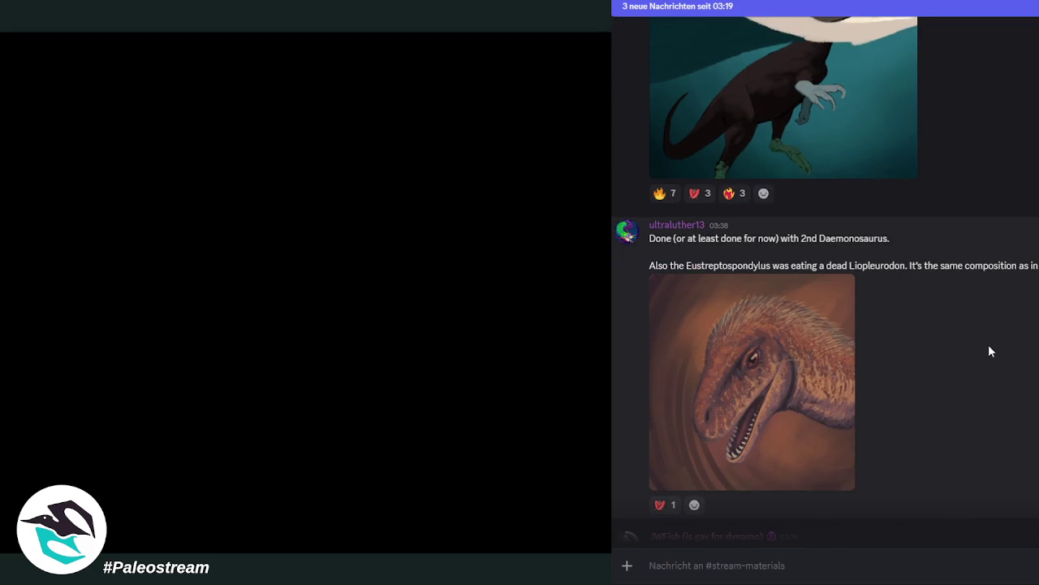
scroll(989, 347, up, 3)
scroll(989, 347, down, 3)
scroll(1024, 334, down, 4)
scroll(1024, 334, down, 2)
scroll(1024, 334, up, 1)
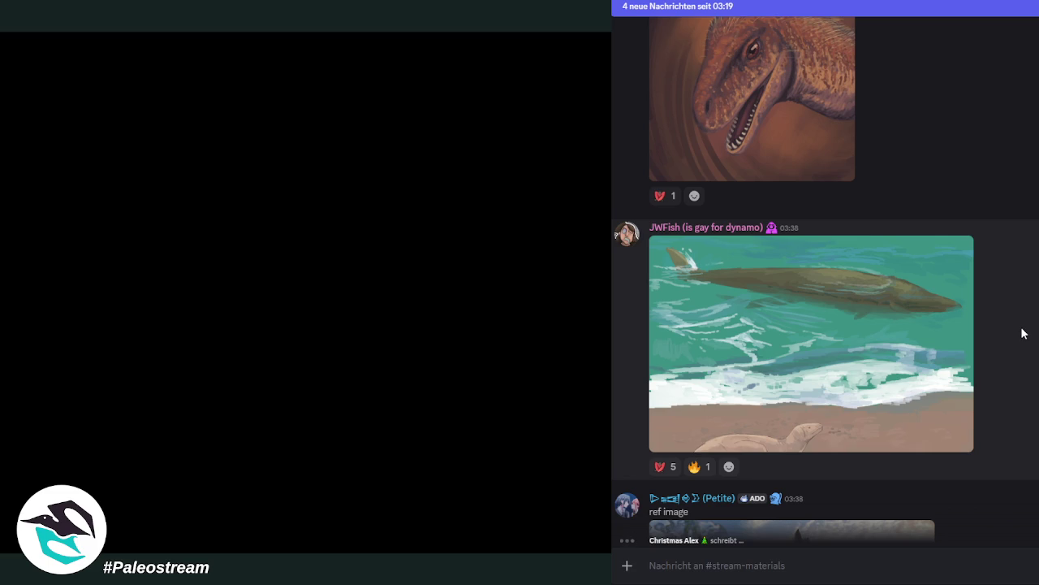
click(767, 427)
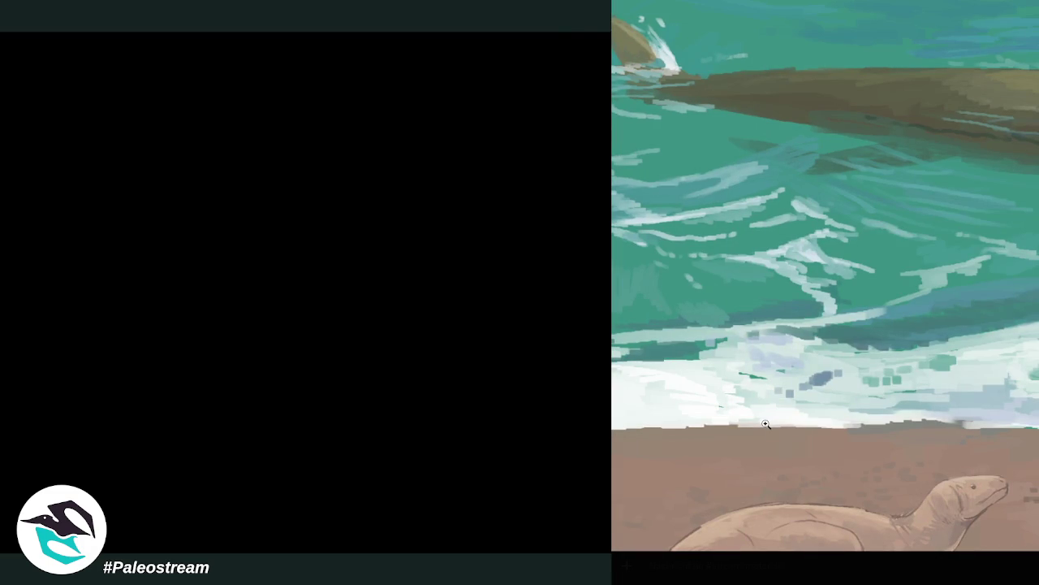
key(Escape)
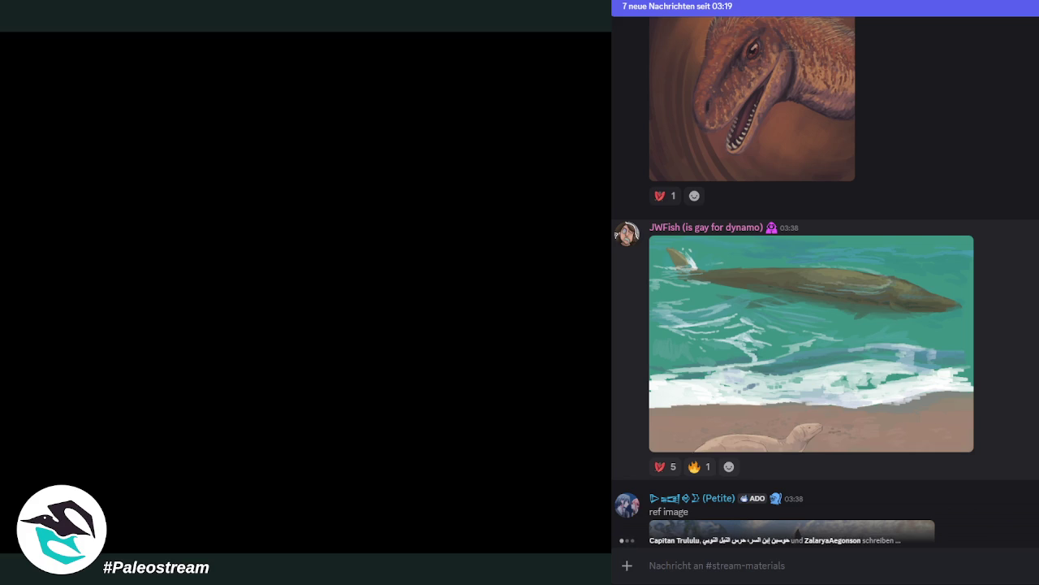
Step: Scroll down #stream-materials to the 'Panderodus redone' post and the four-drawing set
scroll(824, 284, down, 2)
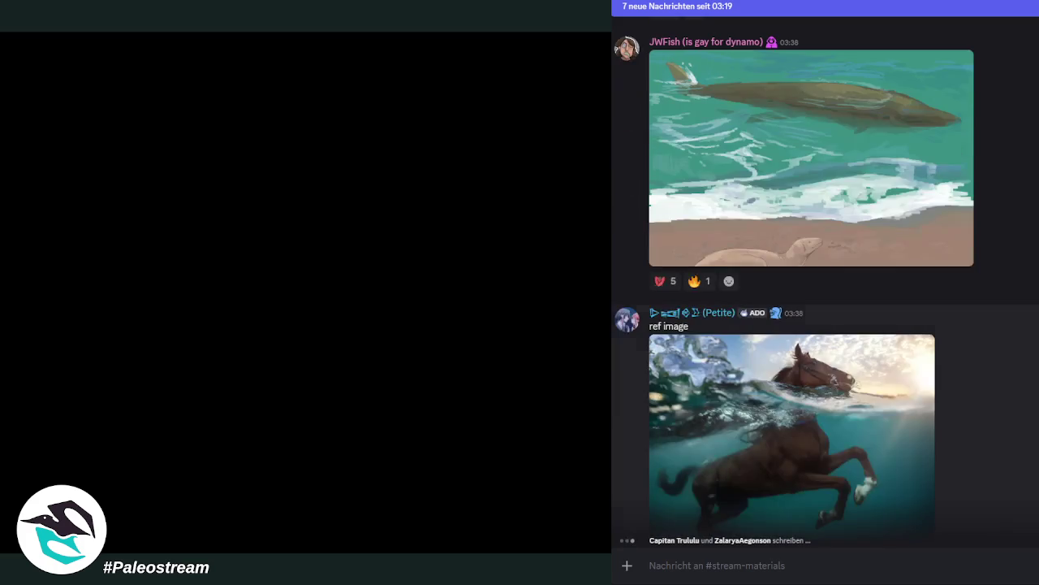
scroll(824, 285, down, 3)
scroll(825, 284, down, 2)
scroll(811, 284, up, 1)
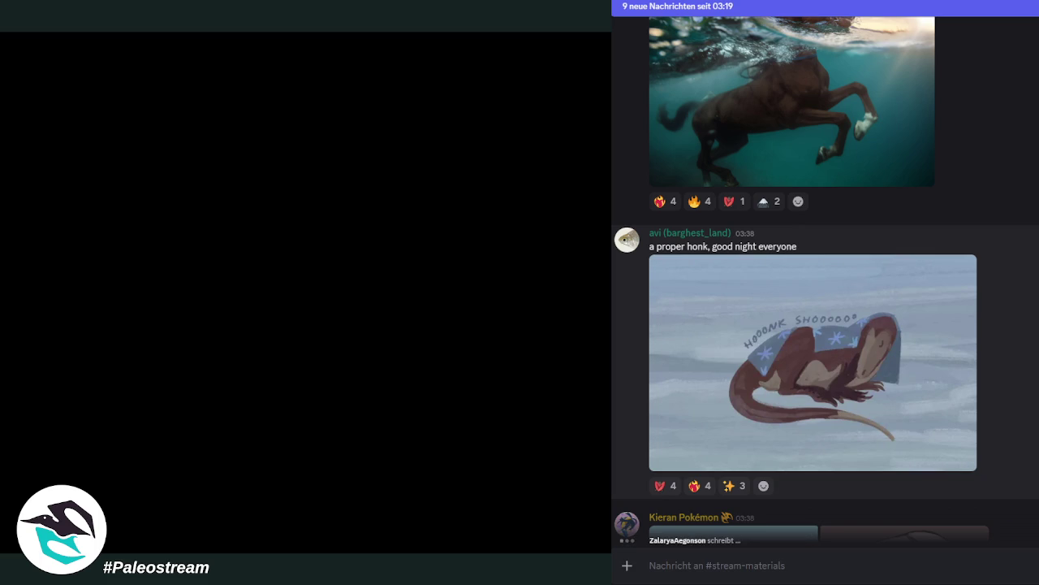
scroll(826, 279, down, 2)
scroll(826, 279, down, 1)
scroll(826, 278, down, 1)
scroll(826, 279, down, 2)
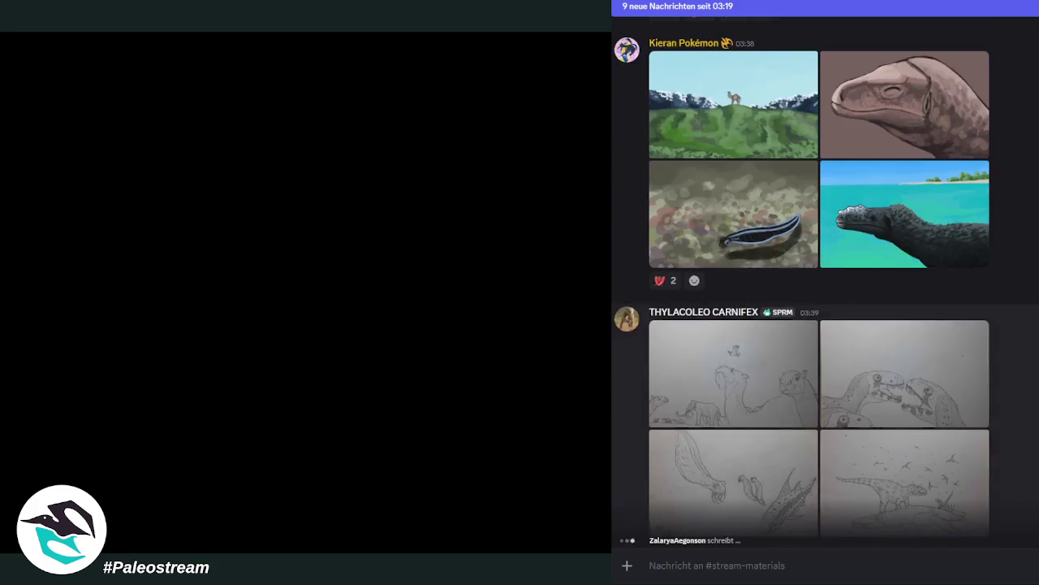
scroll(825, 279, down, 2)
scroll(826, 279, down, 2)
scroll(826, 278, down, 2)
scroll(826, 279, down, 2)
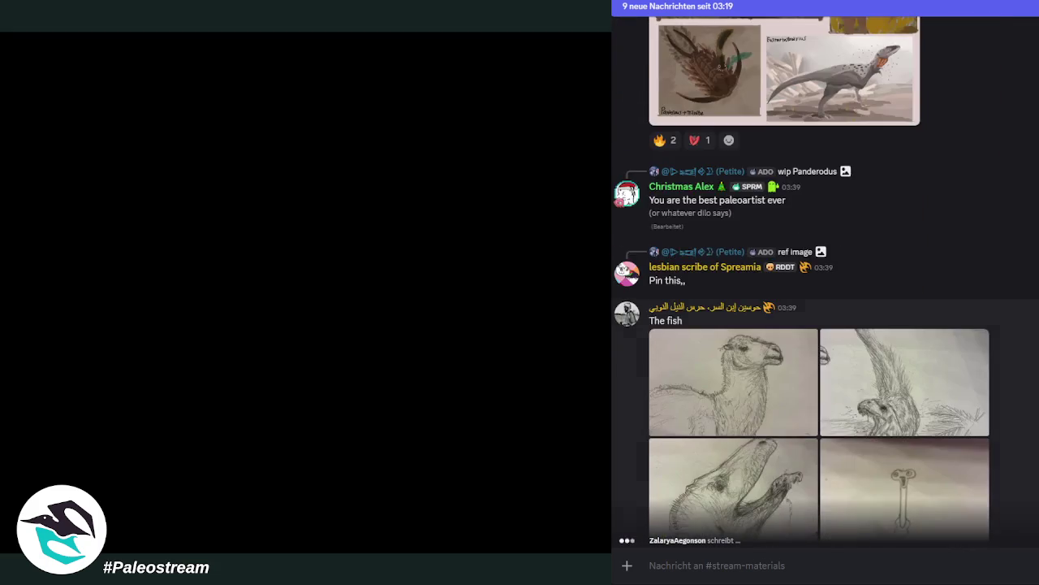
scroll(826, 278, down, 3)
scroll(825, 279, down, 2)
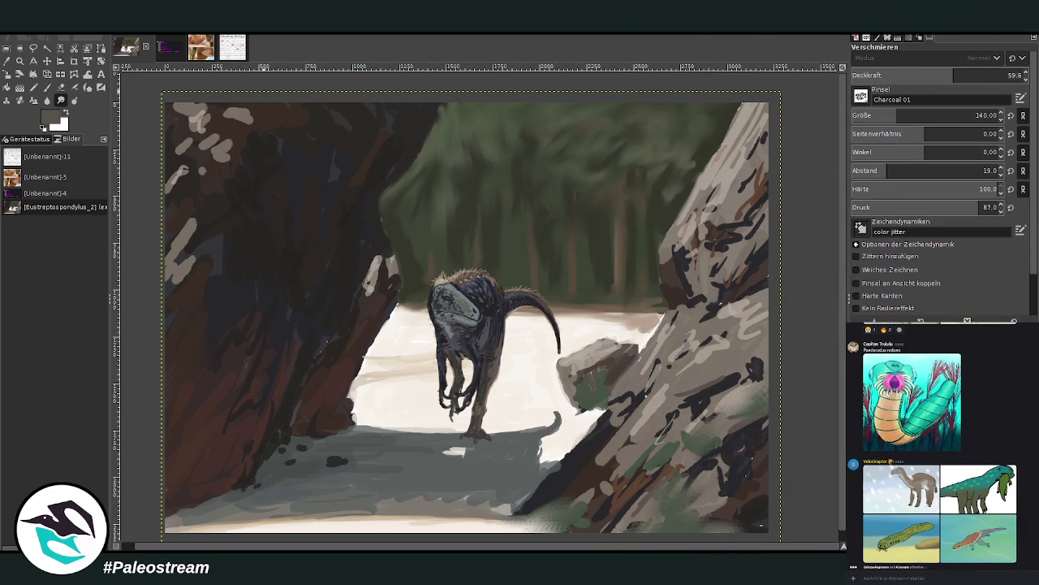
Step: Crop the painting to its full 3222 × 2297 px image bounds at position 0,0
click(74, 61)
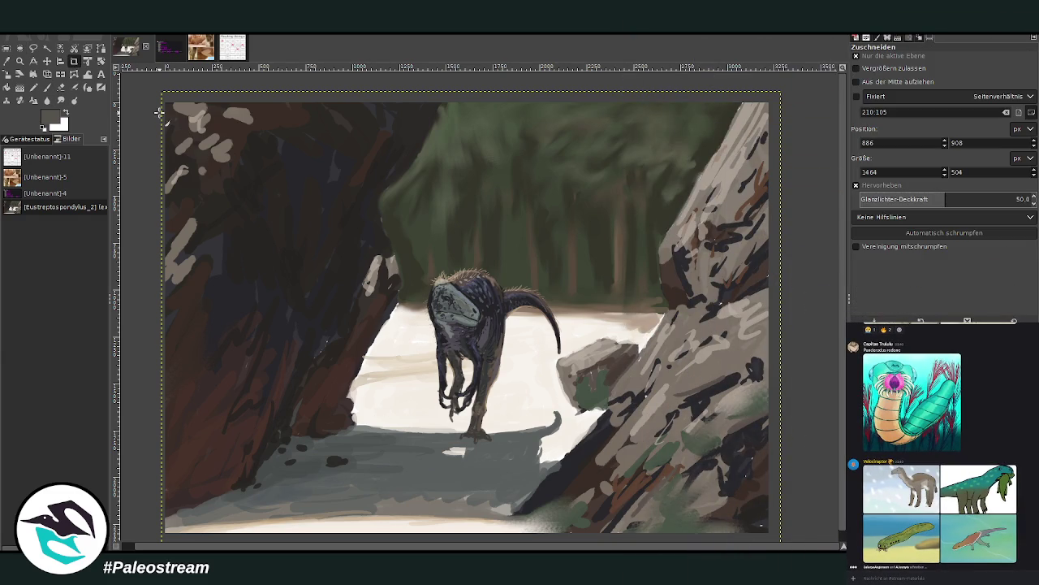
mouse_move(162, 101)
mouse_down()
mouse_move(347, 286)
mouse_move(781, 540)
mouse_up()
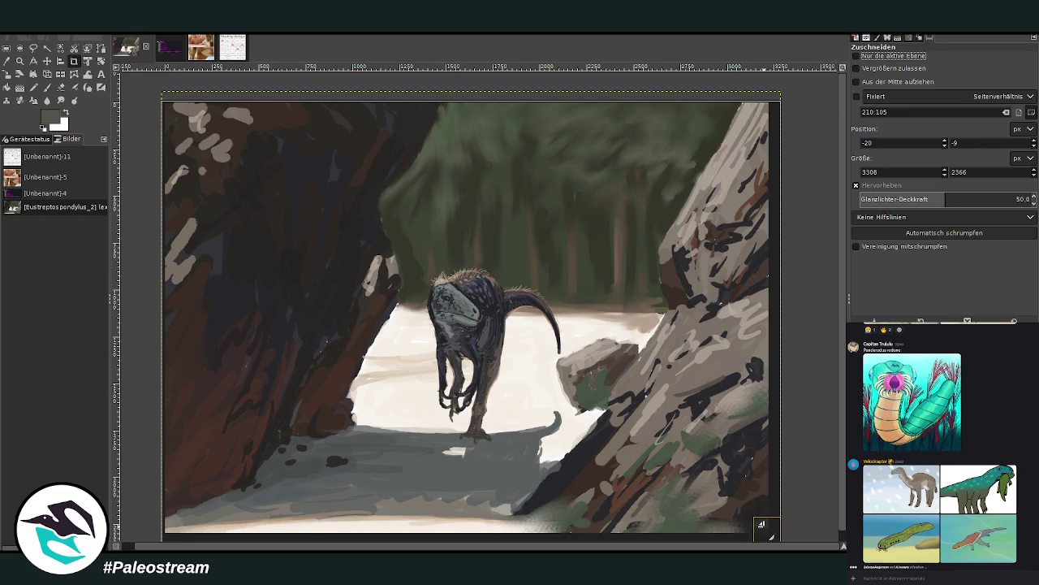
click(761, 525)
click(321, 251)
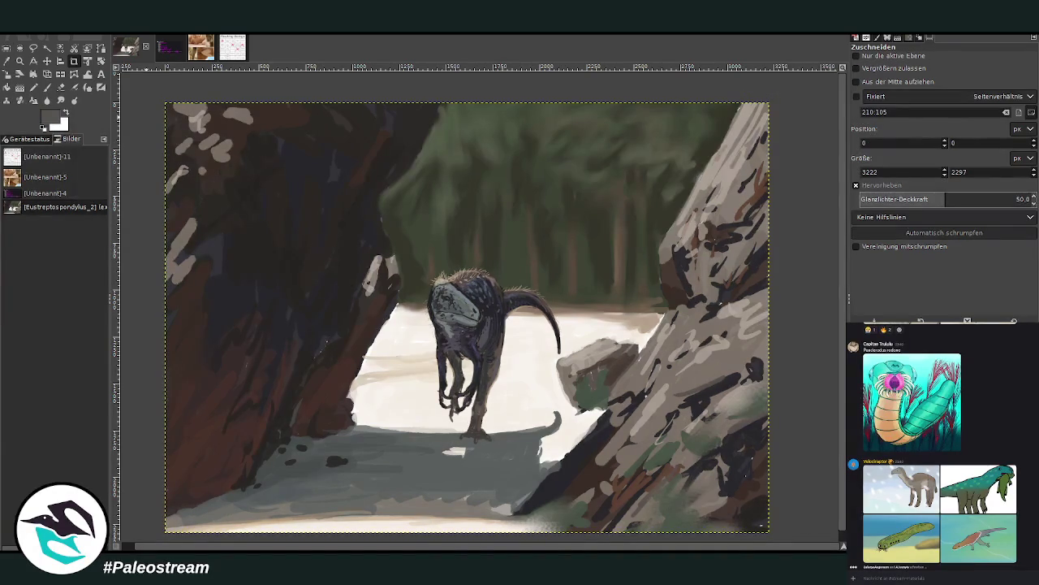